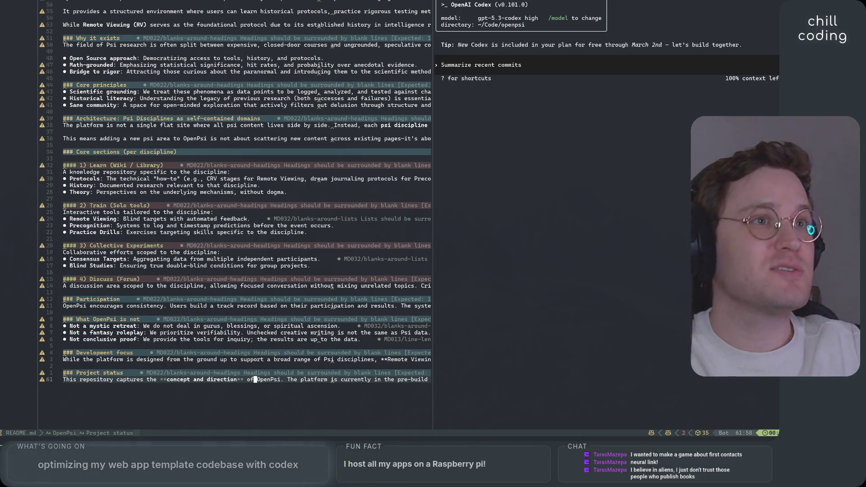
Step: Switch from Neovim to the browser showing the Area52 channel's Videos tab, led by 'Intern Update 059'
{"action": "key", "text": "alt+Tab"}
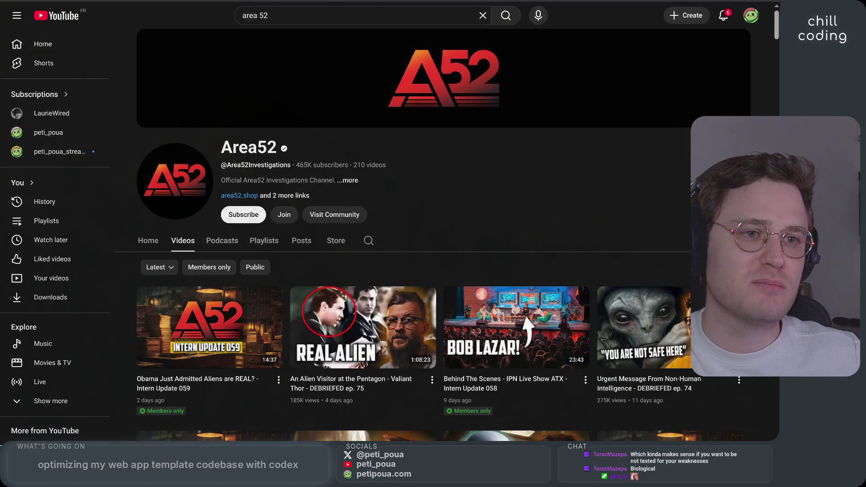
Step: In a new tab, search Google for 'alien interview'
{"action": "key", "text": "ctrl+t"}
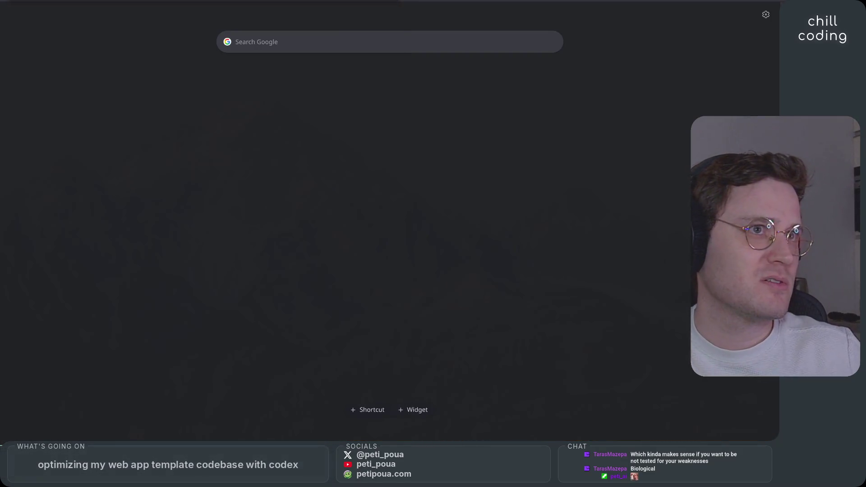
{"action": "type", "text": "lie to me"}
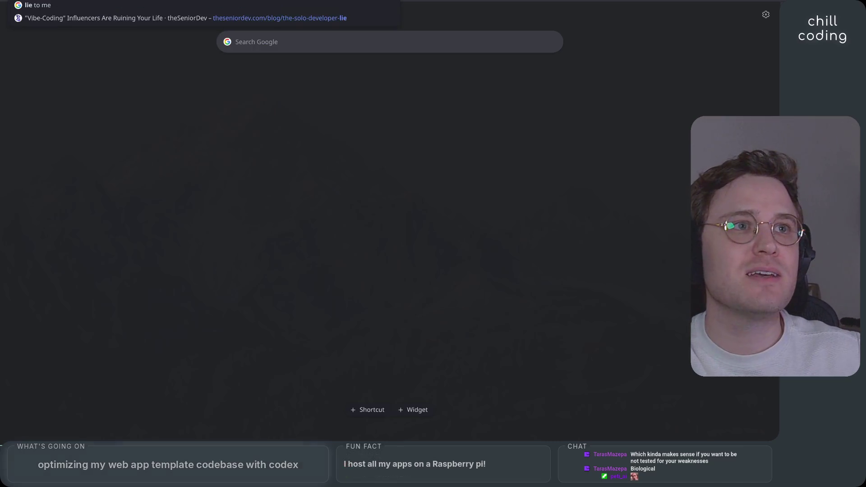
{"action": "key", "text": "BackSpace"}
{"action": "key", "text": "BackSpace"}
{"action": "type", "text": "allen"}
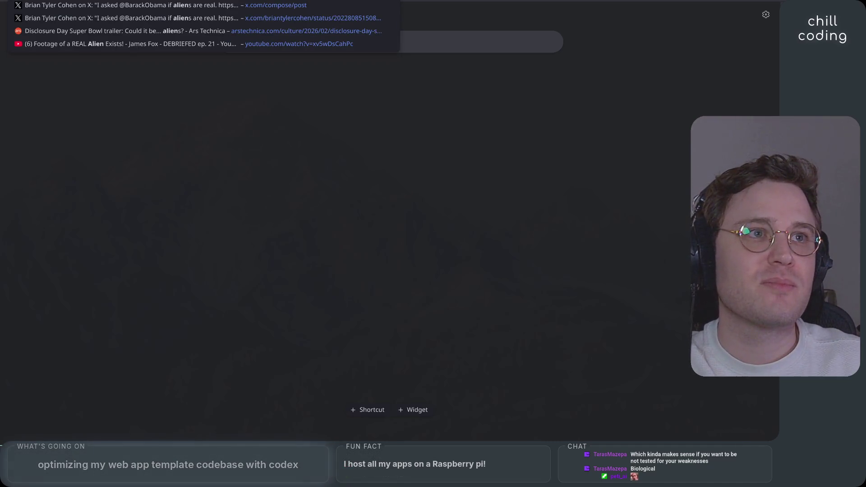
{"action": "key", "text": "Escape"}
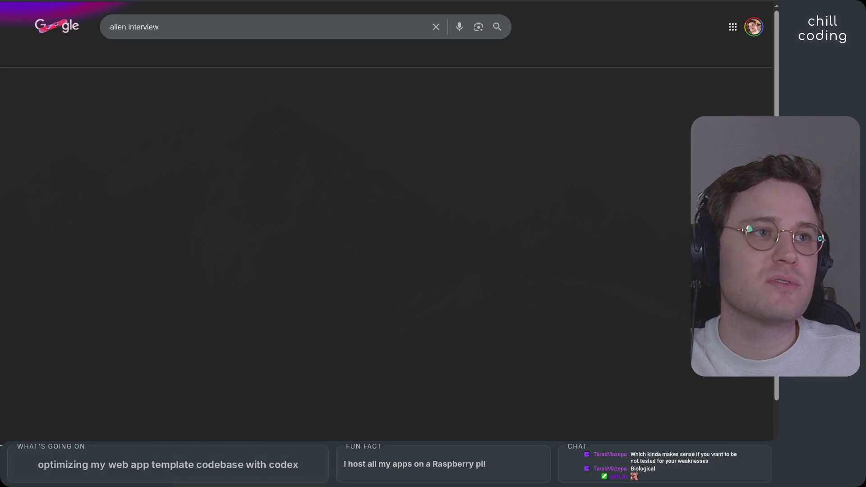
{"action": "scroll", "coordinate": [58, 210], "scroll_direction": "down", "scroll_amount": 7}
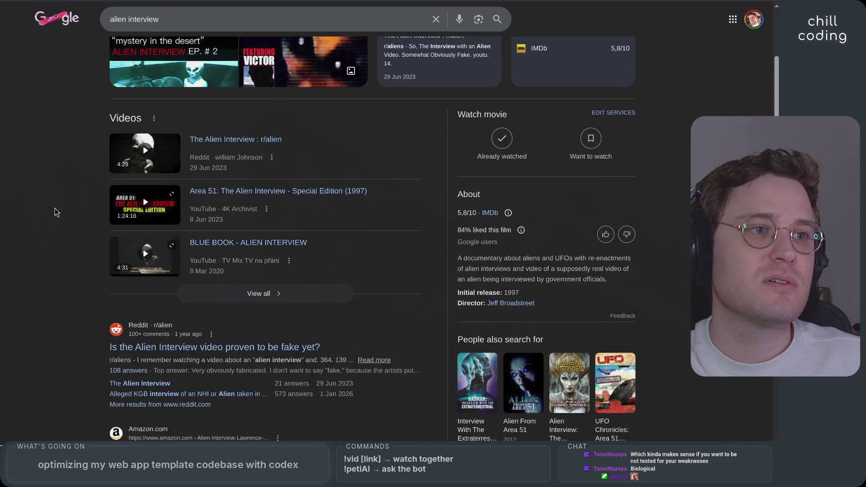
{"action": "scroll", "coordinate": [63, 204], "scroll_direction": "up", "scroll_amount": 7}
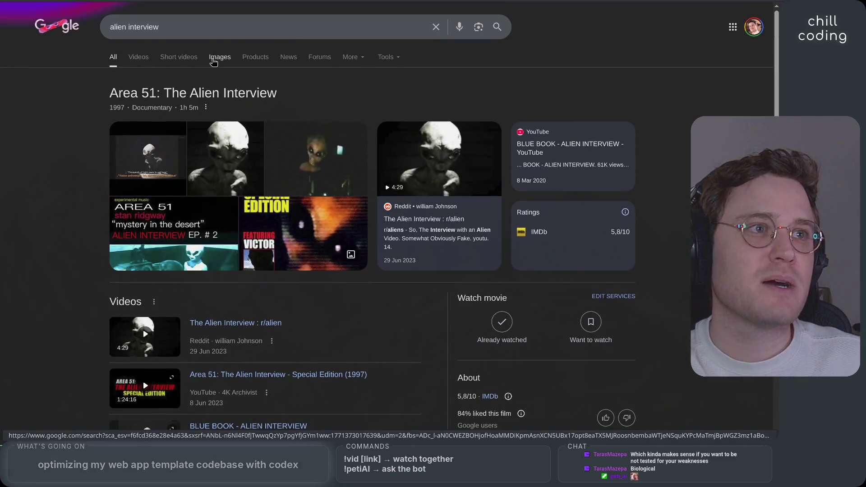
Step: Refine the search to 'alien interview mcelroy' and open the Amazon.fr Kindle edition result
{"action": "left_click", "coordinate": [231, 27]}
{"action": "type", "text": "mcelroy"}
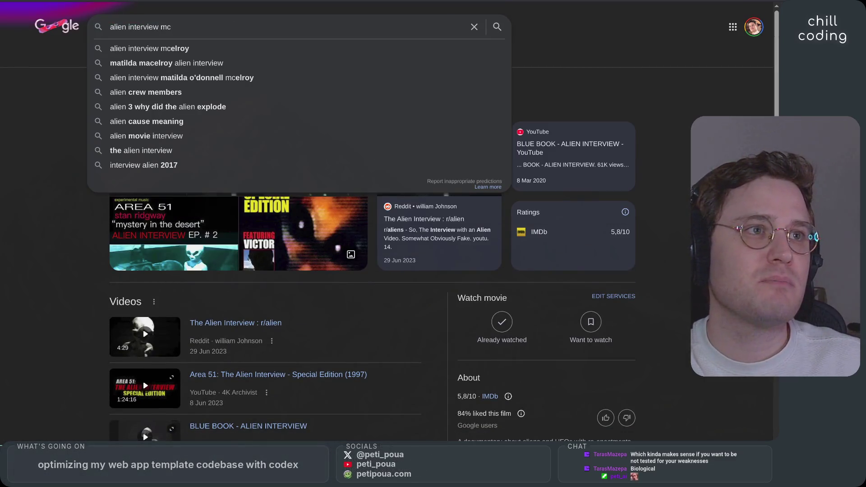
{"action": "key", "text": "Return"}
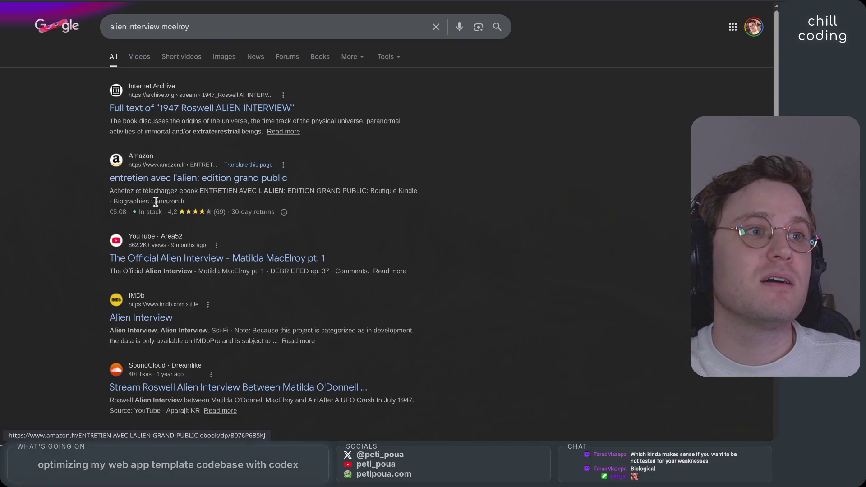
{"action": "left_click", "coordinate": [162, 179]}
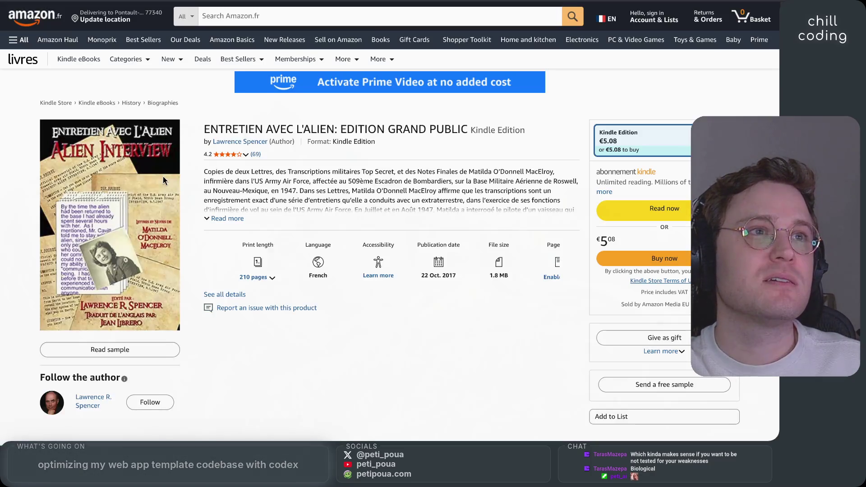
Step: Open the enlarged cover image of 'Entretien avec l'Alien' in Amazon's image viewer
{"action": "left_click", "coordinate": [163, 176]}
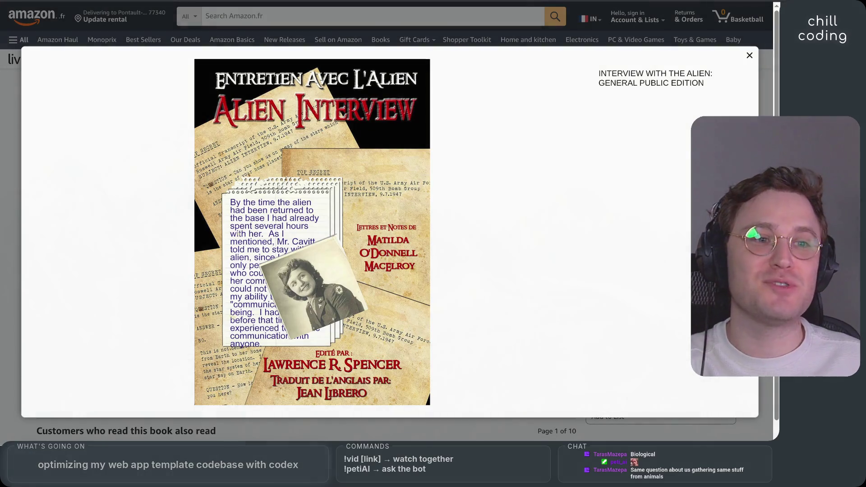
Step: Switch to the browser's Start Page tab with its Google search field
{"action": "mouse_move", "coordinate": [1, 406]}
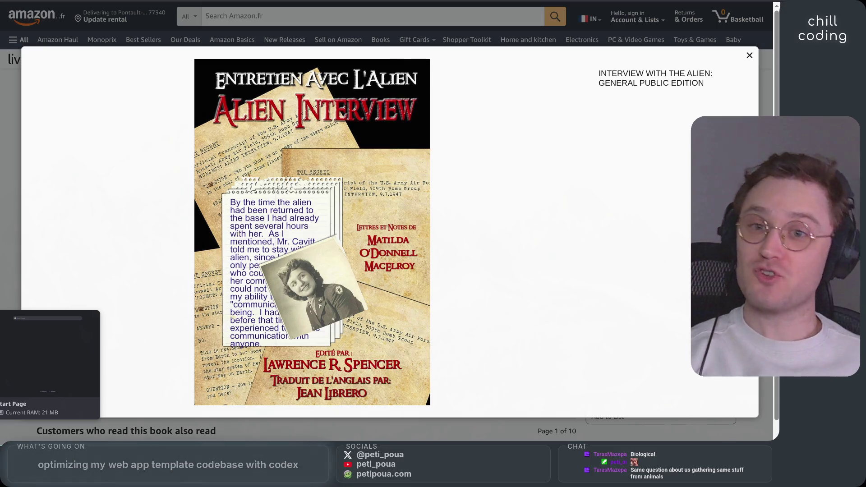
{"action": "left_click", "coordinate": [1, 405]}
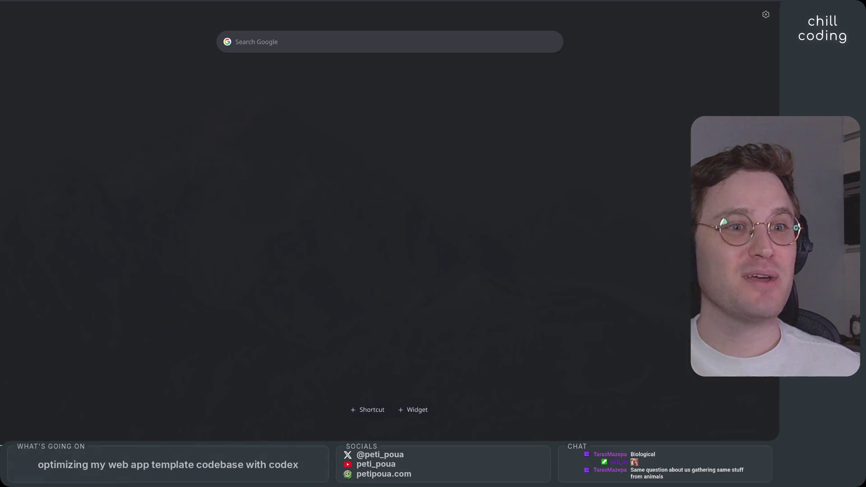
Step: Switch to the Haim Eshed Wikipedia article and scroll to its Career and Extra-terrestrial claims sections
{"action": "mouse_move", "coordinate": [1, 316]}
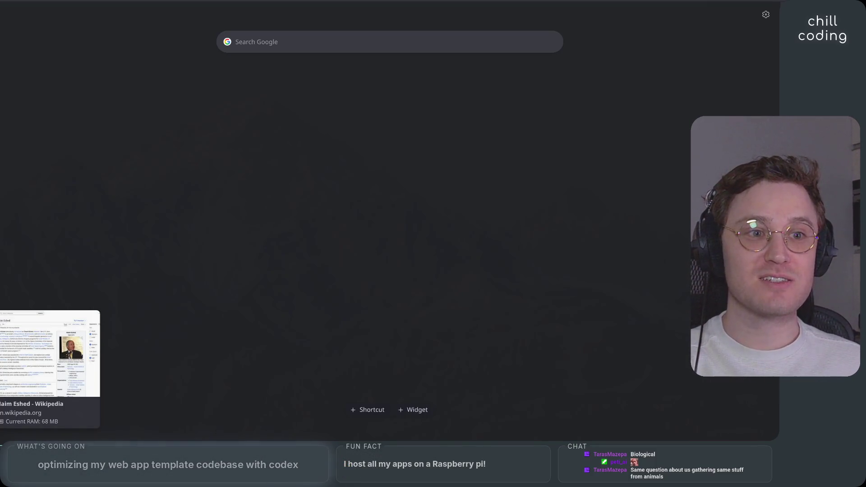
{"action": "left_click", "coordinate": [1, 315]}
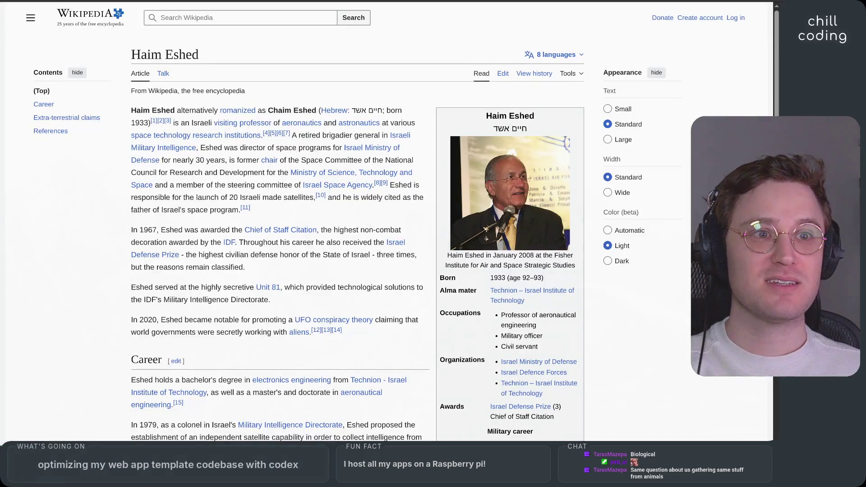
{"action": "scroll", "coordinate": [89, 288], "scroll_direction": "down", "scroll_amount": 4}
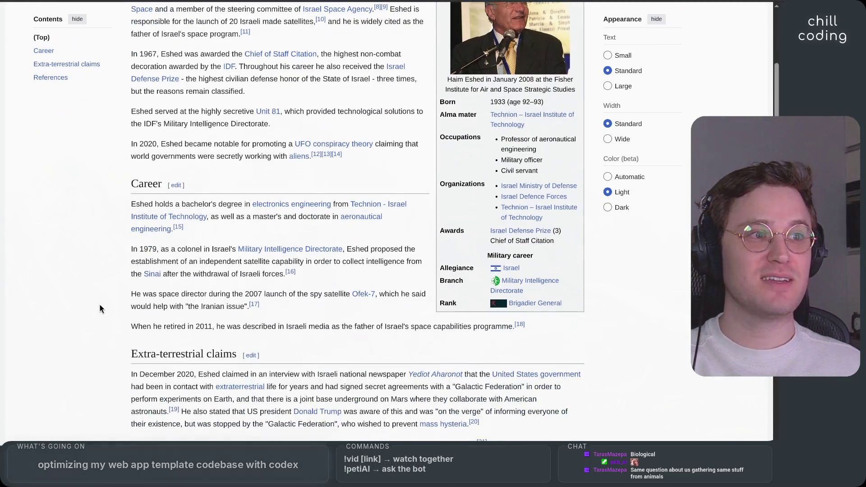
{"action": "scroll", "coordinate": [97, 301], "scroll_direction": "down", "scroll_amount": 15}
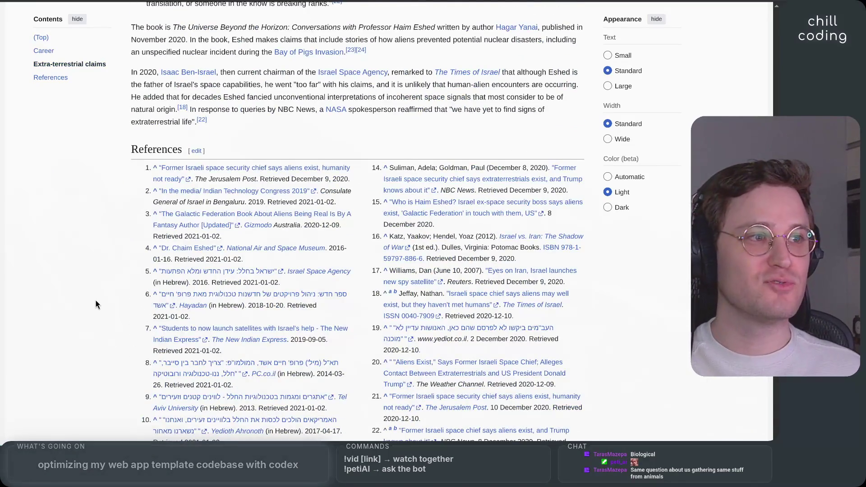
{"action": "scroll", "coordinate": [95, 300], "scroll_direction": "up", "scroll_amount": 12}
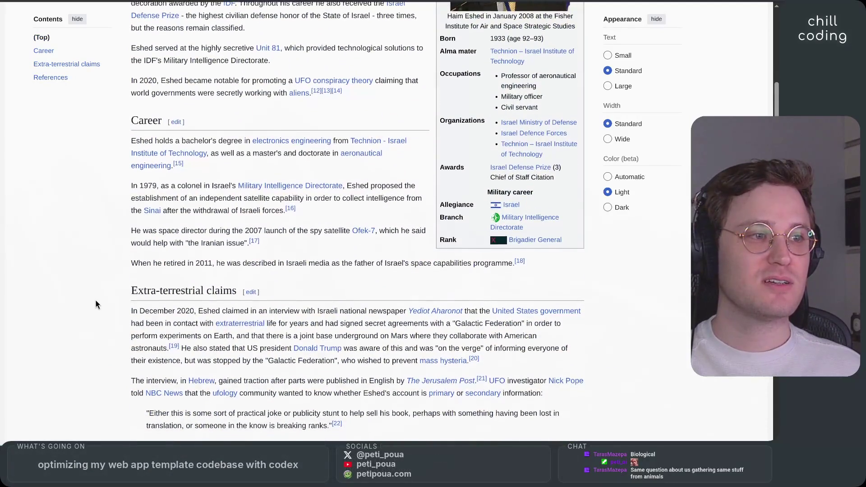
{"action": "scroll", "coordinate": [95, 300], "scroll_direction": "up", "scroll_amount": 2}
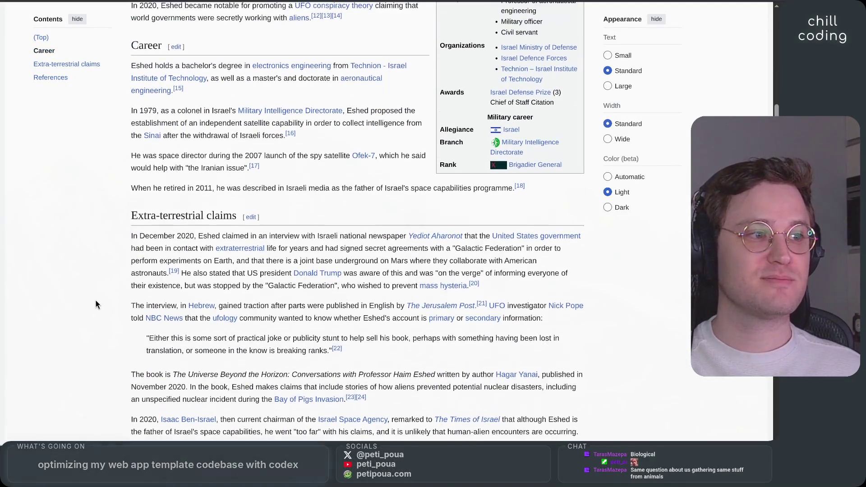
{"action": "scroll", "coordinate": [96, 299], "scroll_direction": "down", "scroll_amount": 1}
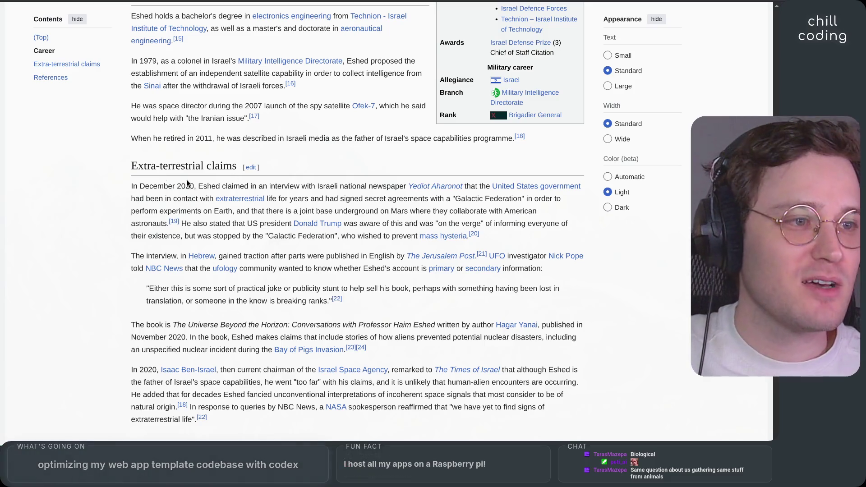
Step: Scroll past the References to the footer, then jump back to the article's introduction
{"action": "scroll", "coordinate": [107, 242], "scroll_direction": "down", "scroll_amount": 6}
{"action": "scroll", "coordinate": [102, 252], "scroll_direction": "down", "scroll_amount": 5}
{"action": "key", "text": "Home"}
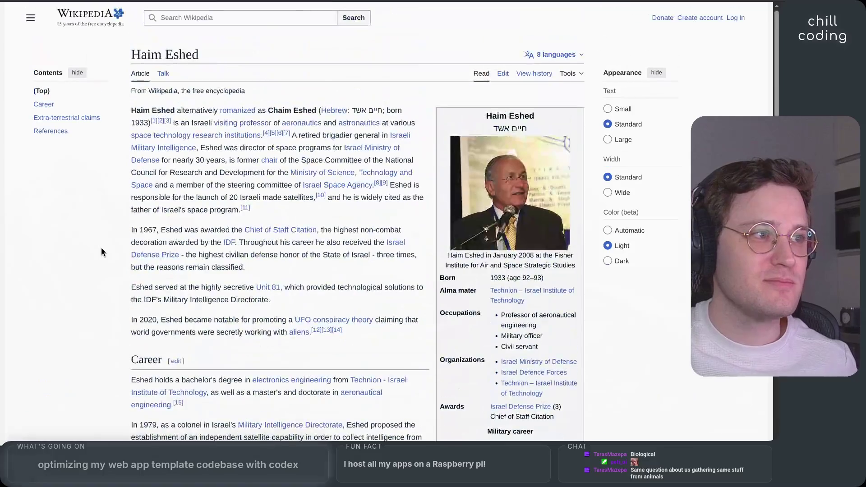
Step: Return to the Neovim OpenPsi README.md at its Project status section, with Codex alongside
{"action": "key", "text": "alt+Tab"}
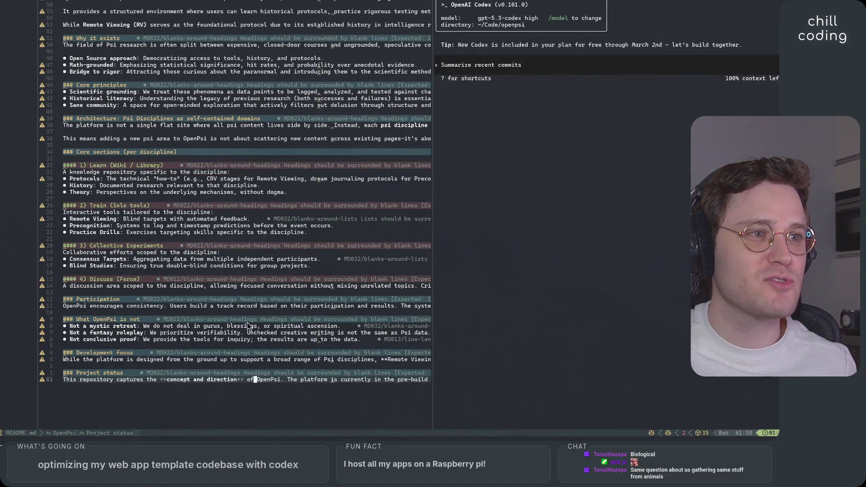